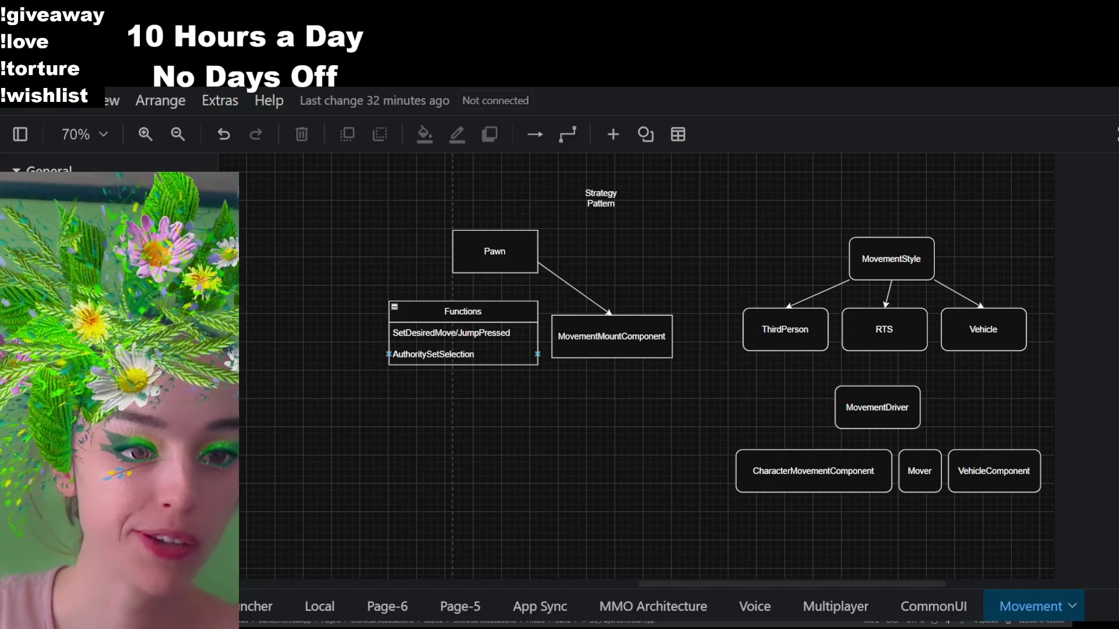
# Delete the Functions box and place a new rounded box below MovementMountComponent
pyautogui.click(492, 311)
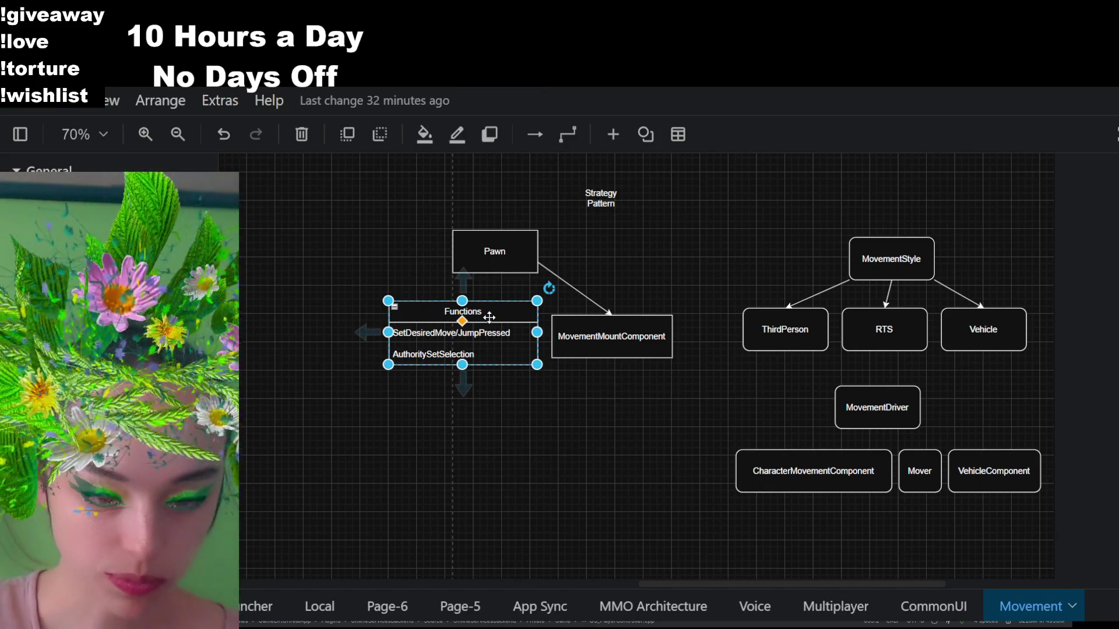
pyautogui.press('Delete')
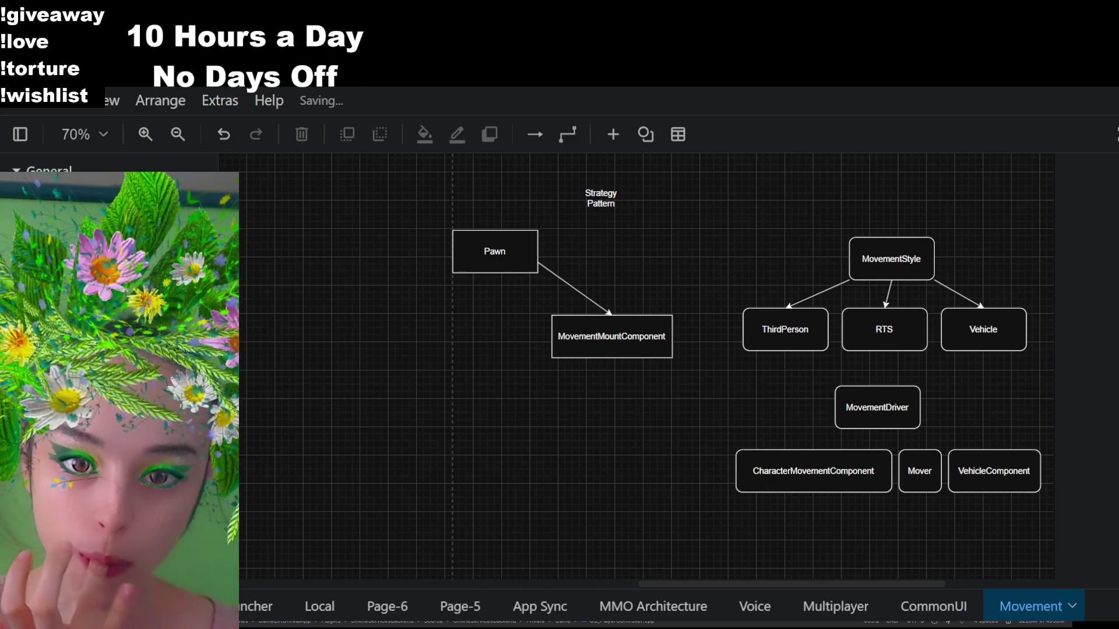
pyautogui.moveTo(56, 192)
pyautogui.mouseDown()
pyautogui.moveTo(380, 397)
pyautogui.moveTo(515, 382)
pyautogui.mouseUp()
# Label the new rounded box 'IMovementStyle'
pyautogui.doubleClick(530, 393)
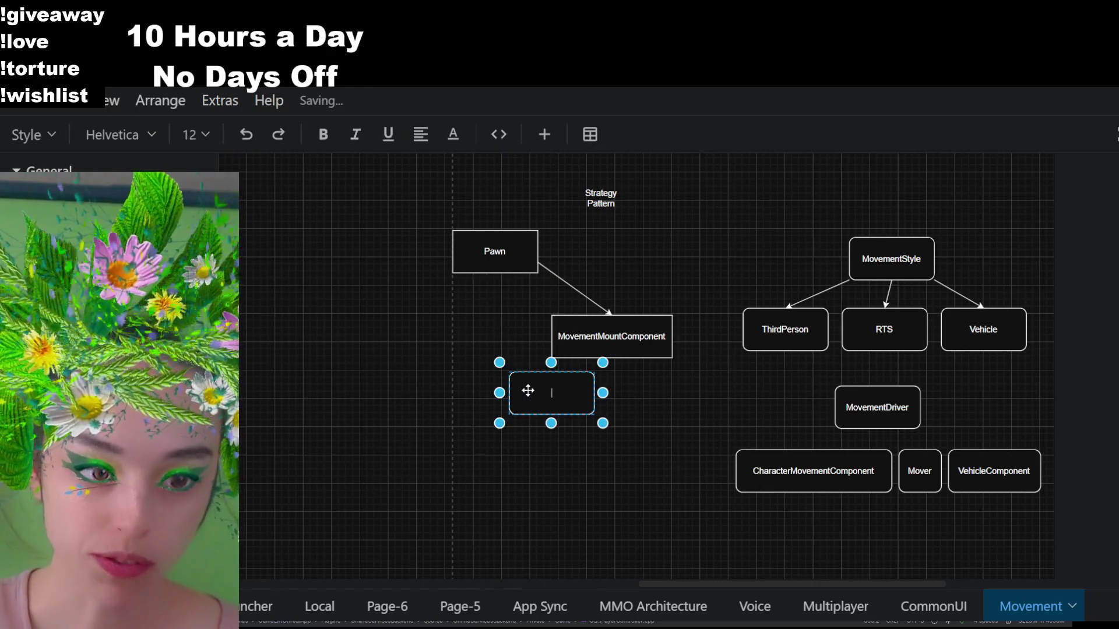
pyautogui.write('IMov')
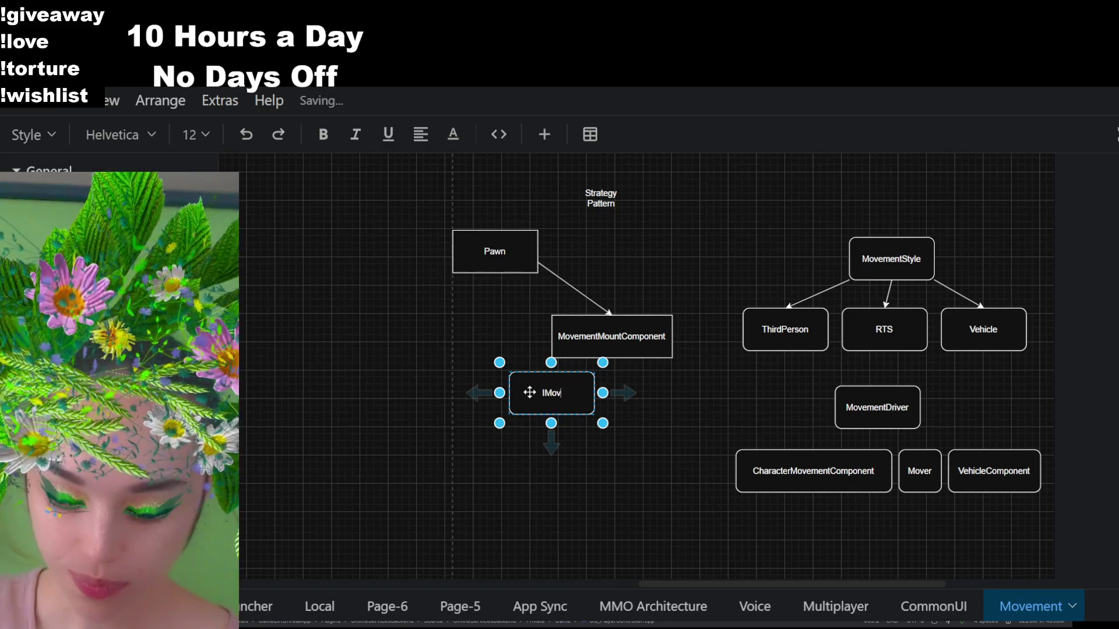
pyautogui.write('ementStyle')
pyautogui.click(560, 445)
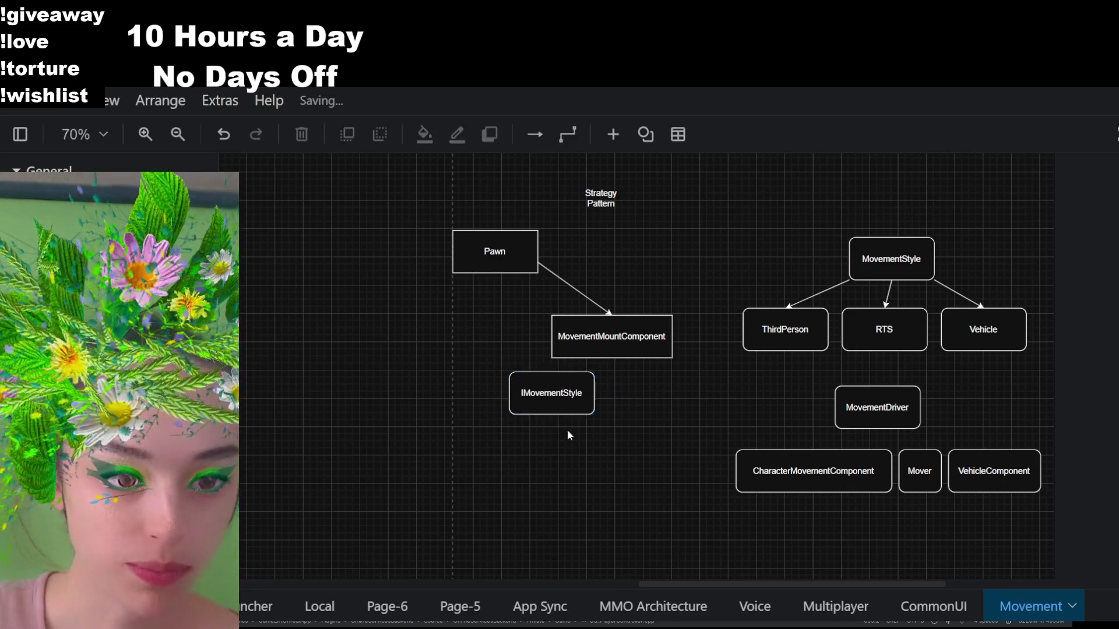
# Duplicate the IMovementStyle box beside it and relabel the copy 'IMovementDriver'
pyautogui.moveTo(583, 403)
pyautogui.mouseDown()
pyautogui.moveTo(814, 436)
pyautogui.moveTo(716, 408)
pyautogui.mouseUp()
pyautogui.doubleClick(654, 389)
pyautogui.press('BackSpace')
pyautogui.press('BackSpace')
pyautogui.press('BackSpace')
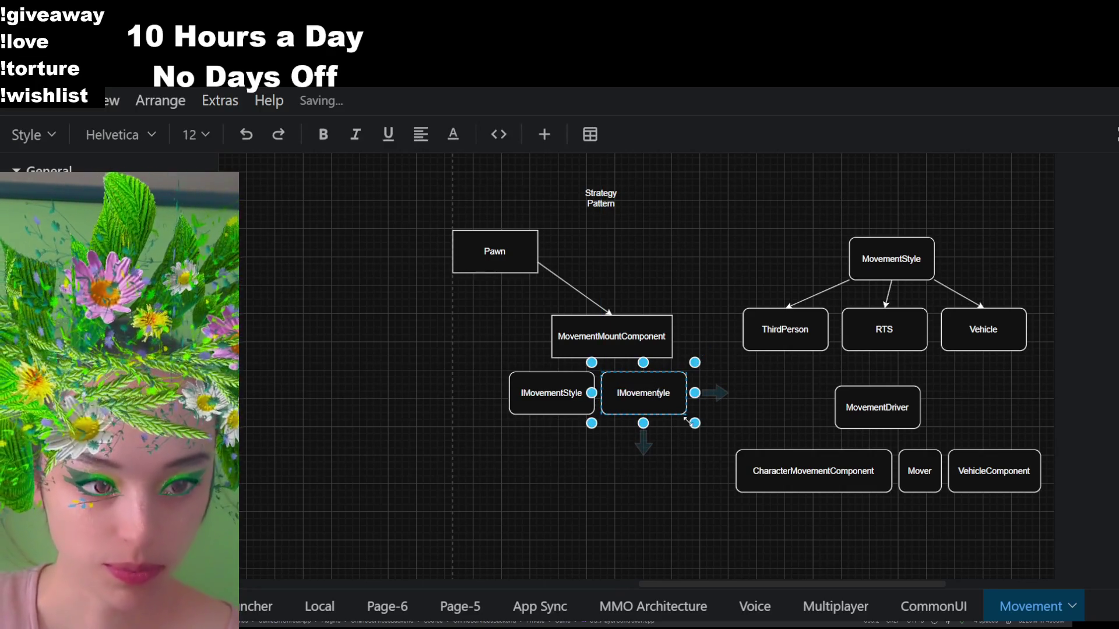
pyautogui.write('Driver')
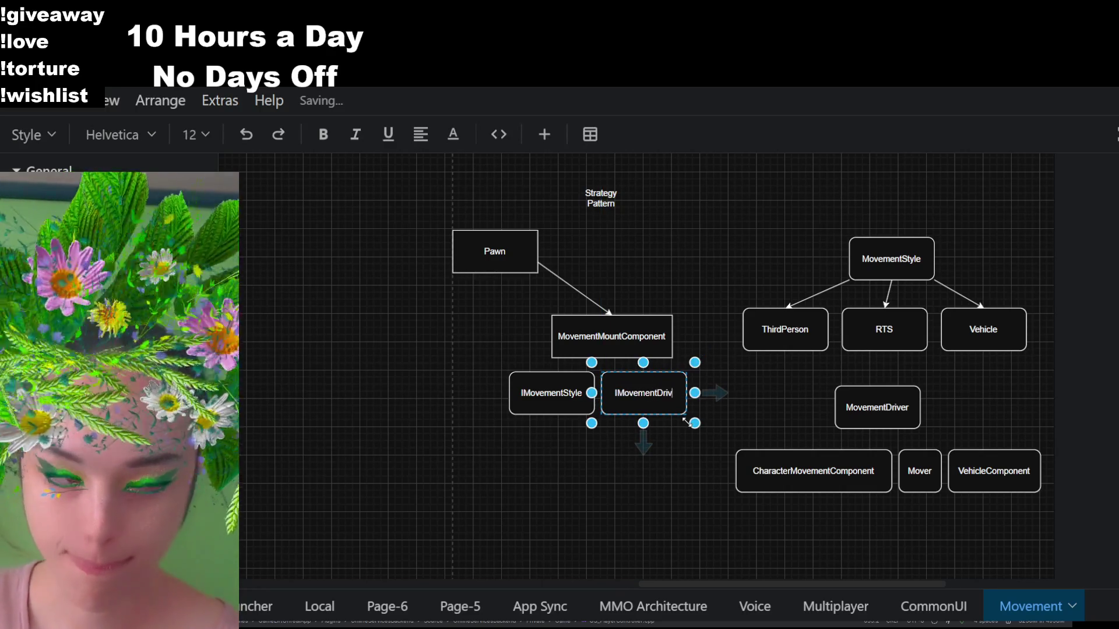
pyautogui.click(676, 521)
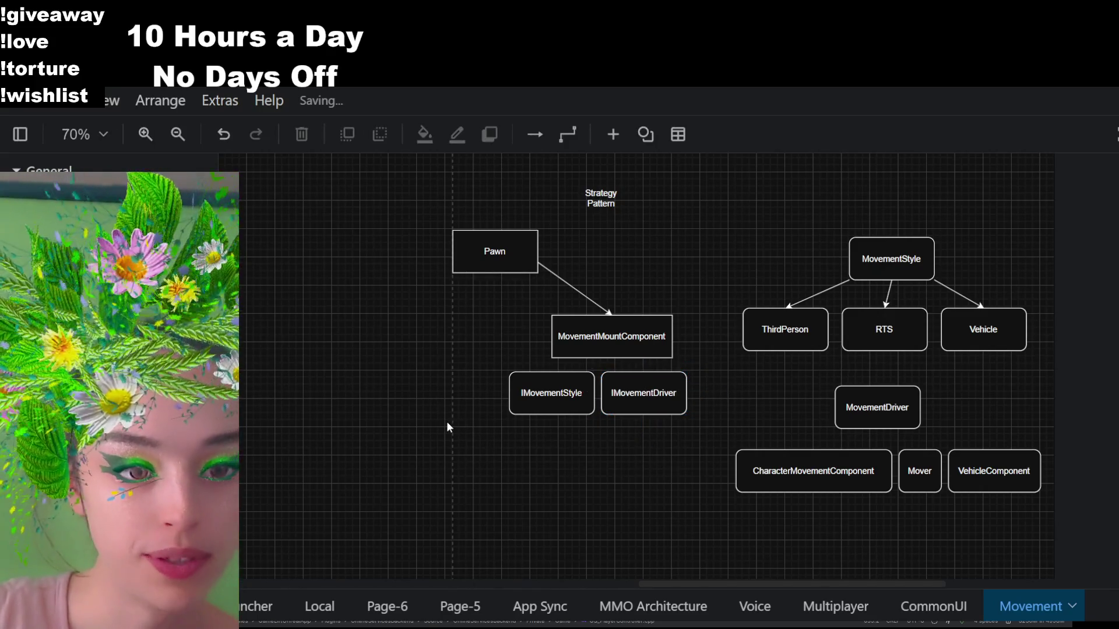
# Add an extra empty rounded box to the canvas, then delete it
pyautogui.moveTo(56, 195)
pyautogui.mouseDown()
pyautogui.moveTo(415, 438)
pyautogui.moveTo(430, 460)
pyautogui.mouseUp()
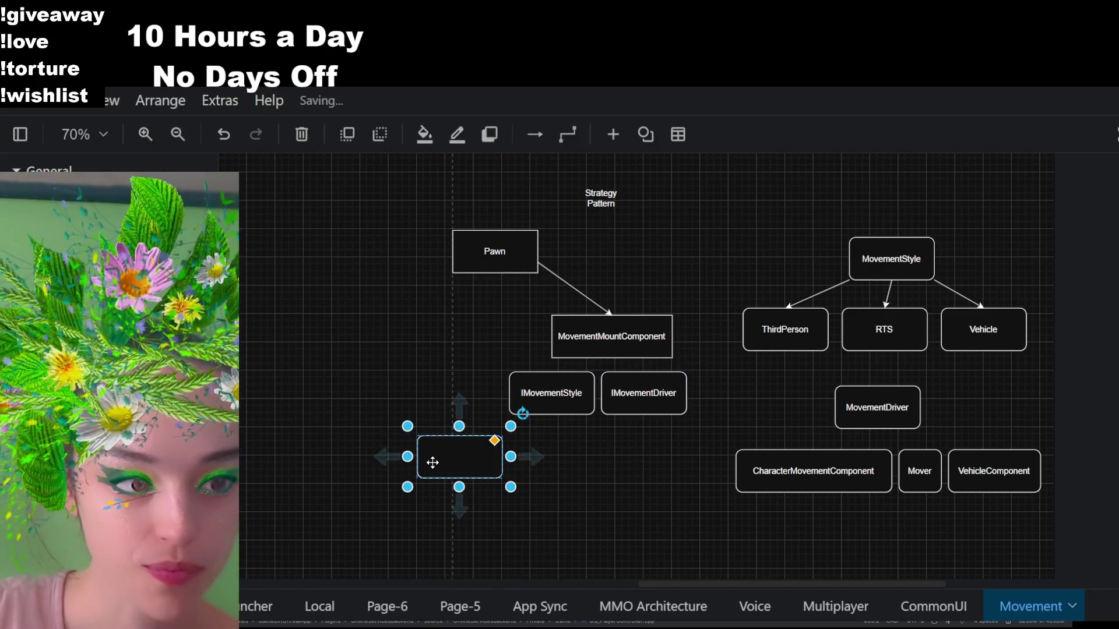
pyautogui.doubleClick(430, 460)
pyautogui.press('Escape')
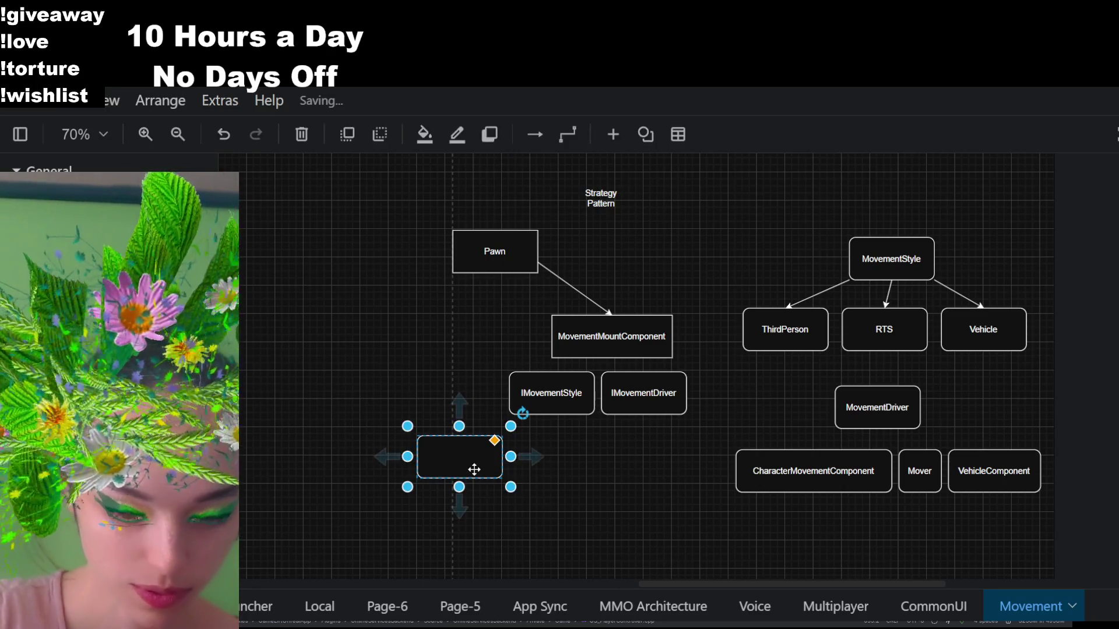
pyautogui.press('Delete')
# Shift the IMovementDriver and IMovementStyle boxes slightly right to align them
pyautogui.click(641, 405)
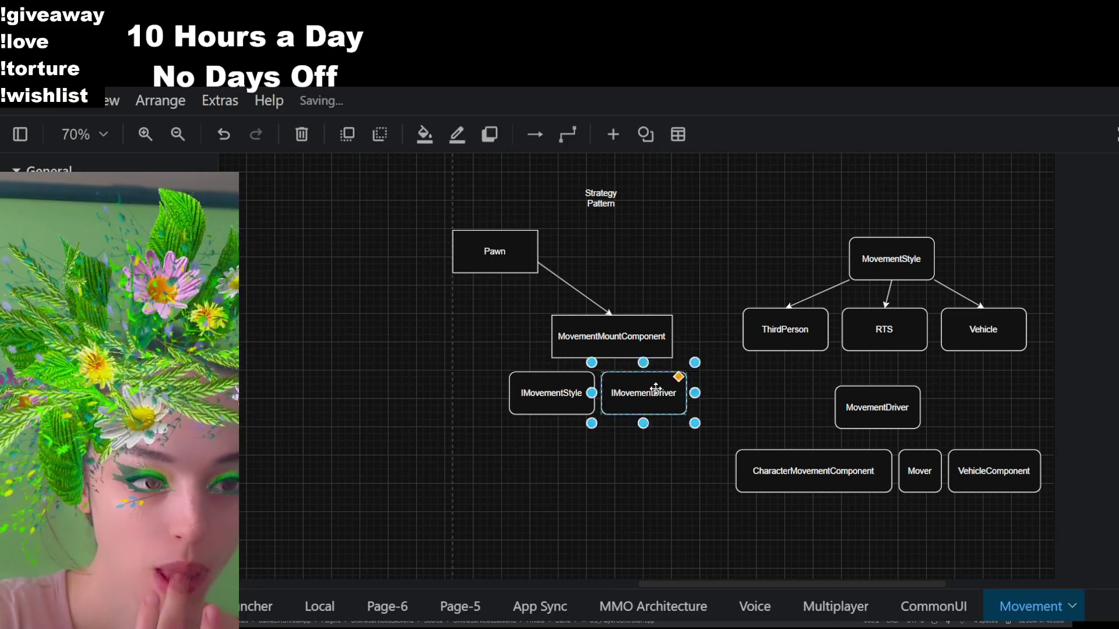
pyautogui.moveTo(641, 405); pyautogui.dragTo(655, 405)
pyautogui.click(570, 421)
pyautogui.moveTo(560, 390); pyautogui.dragTo(568, 389)
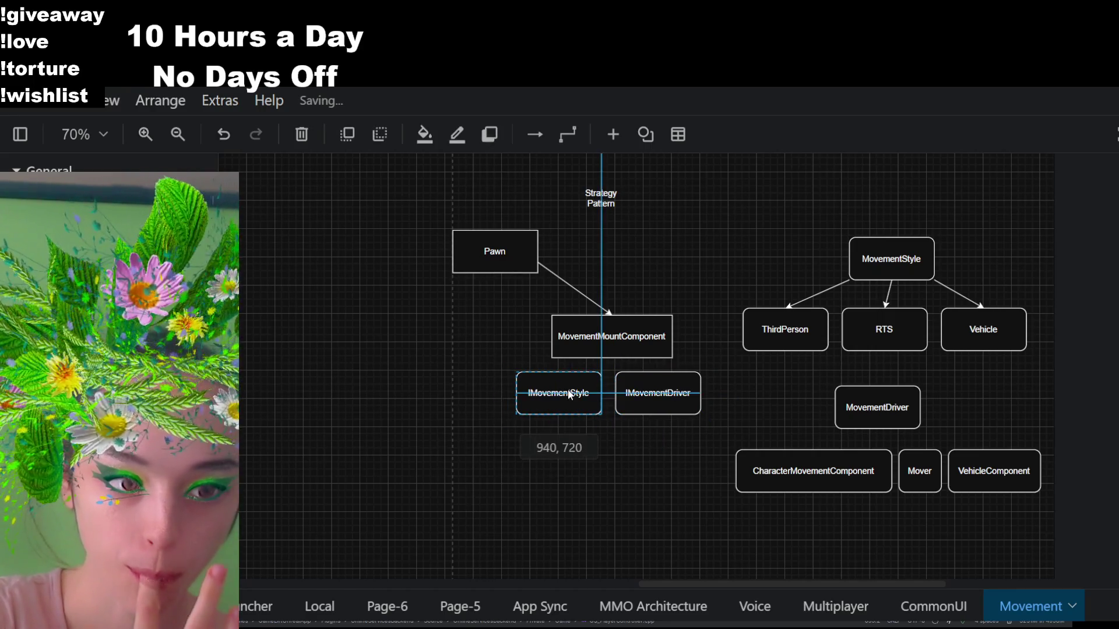
pyautogui.click(530, 500)
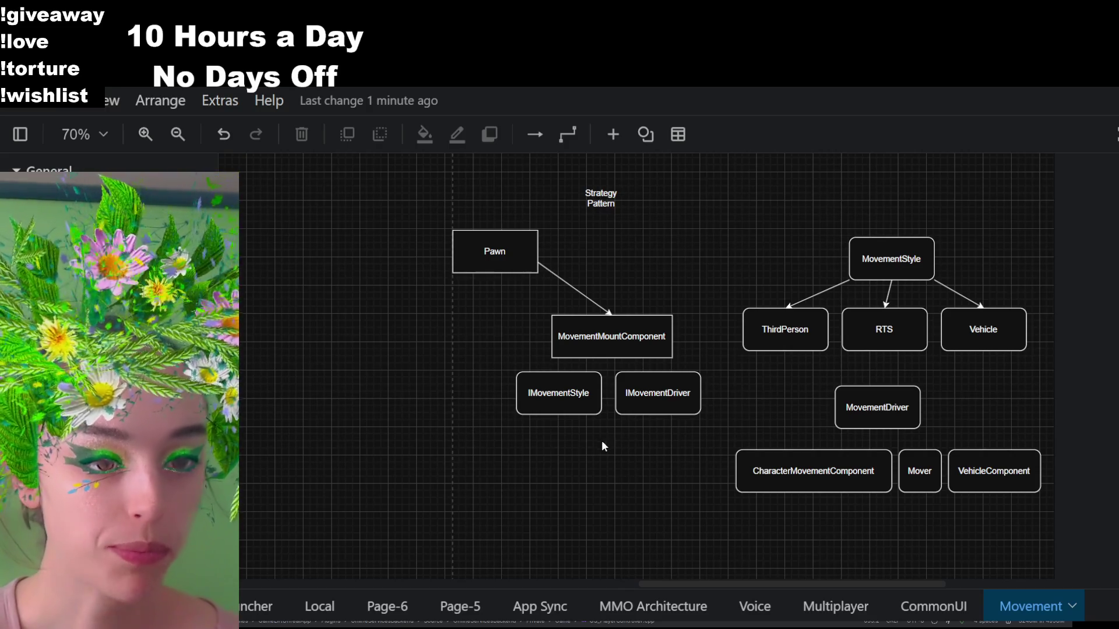
pyautogui.moveTo(645, 465); pyautogui.dragTo(580, 460)
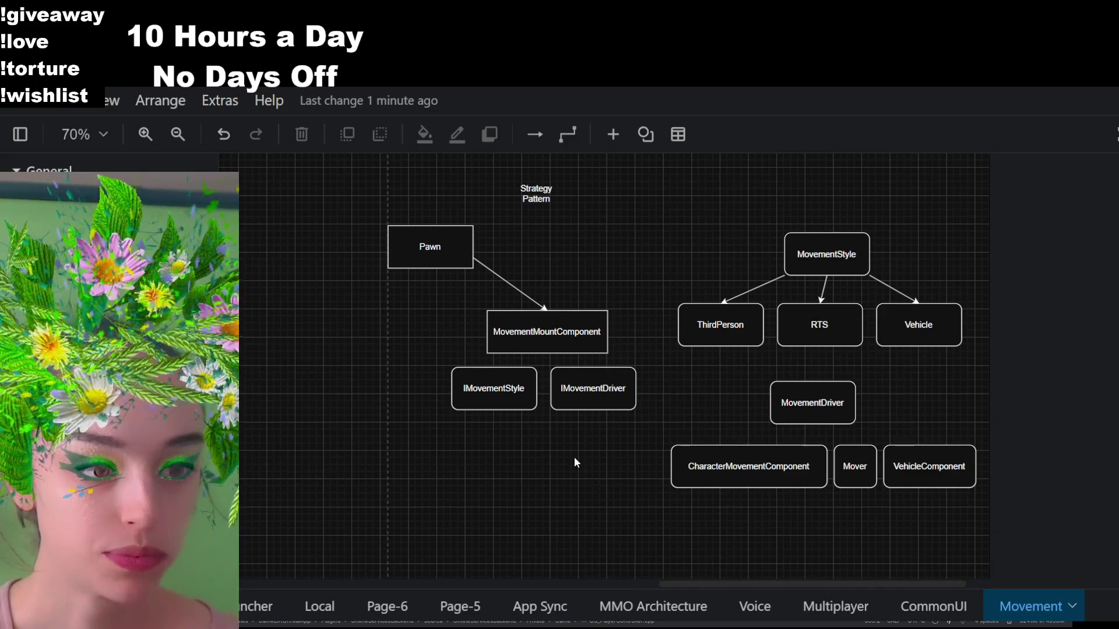
pyautogui.moveTo(574, 463)
pyautogui.mouseDown()
pyautogui.moveTo(621, 380)
pyautogui.moveTo(606, 430)
pyautogui.mouseUp()
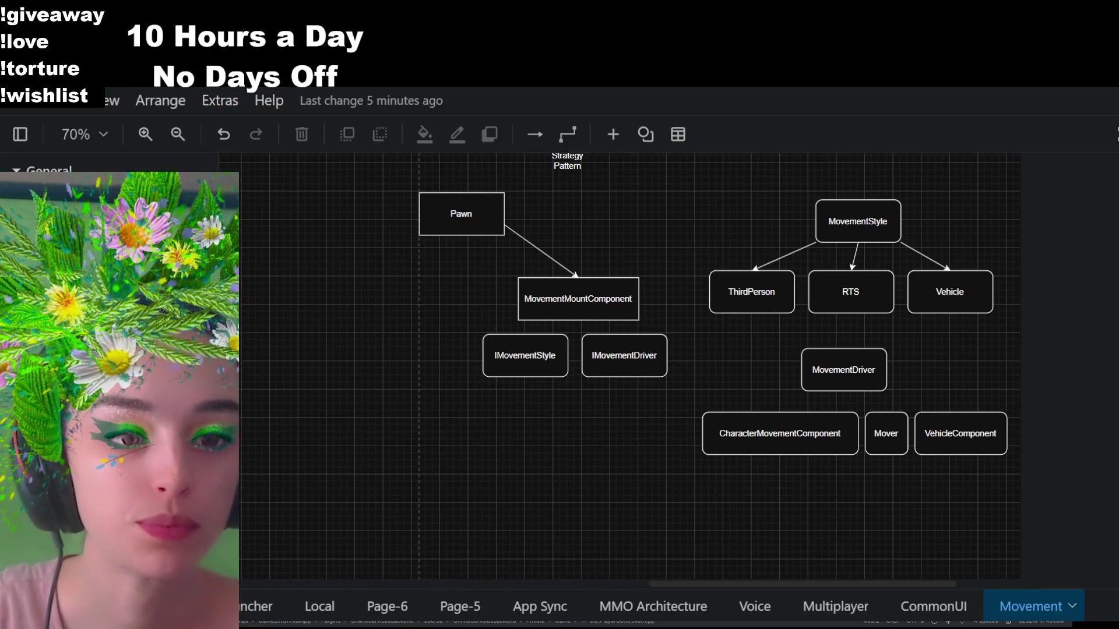
pyautogui.click(835, 379)
pyautogui.press('Escape')
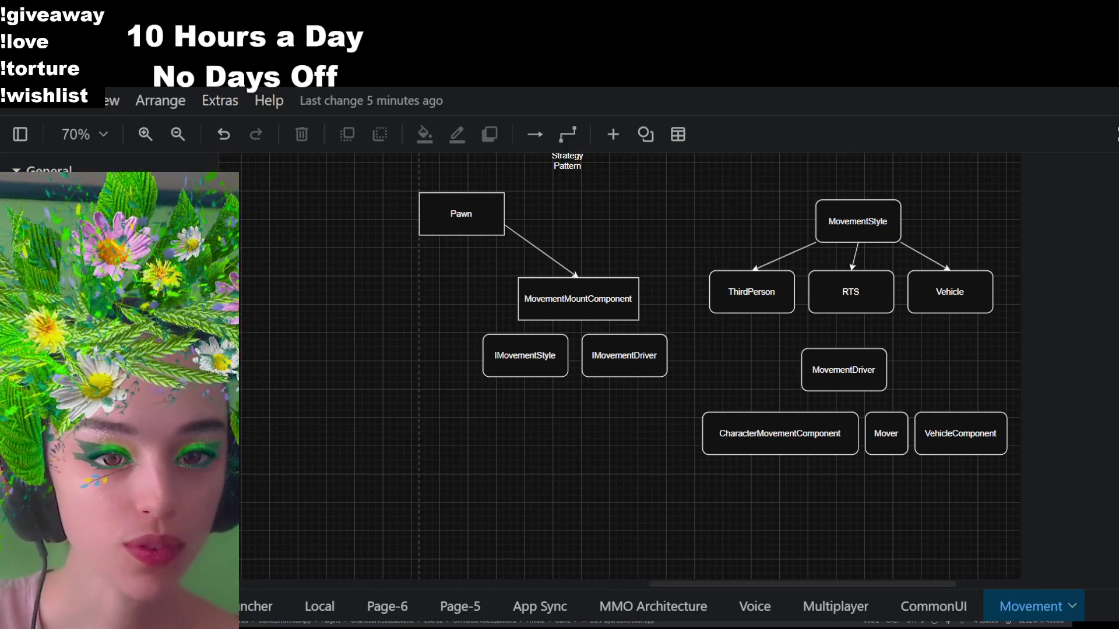